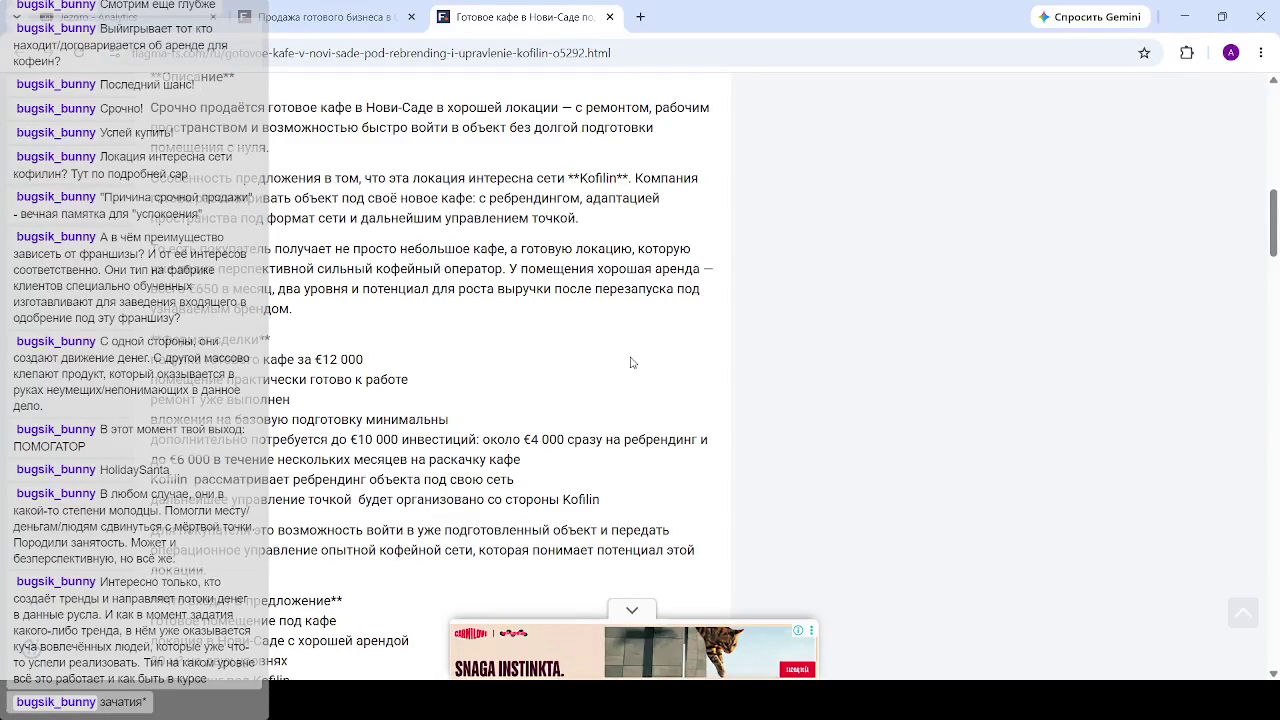
Step: Read further down the café-for-sale listing, then close the other business-for-sale listing tab
{"action": "scroll", "coordinate": [575, 365], "scroll_direction": "down", "scroll_amount": 3}
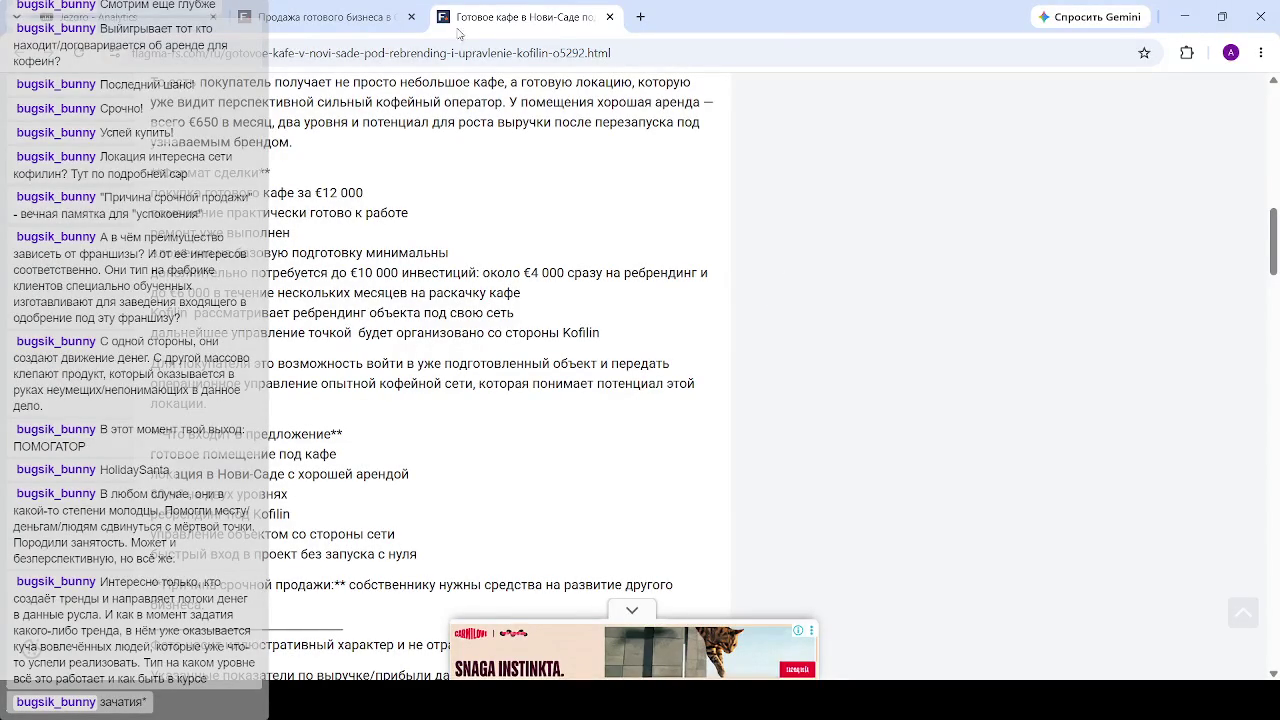
{"action": "left_click", "coordinate": [410, 17]}
Step: Close the café listing tab and load May, June, February, then January 2026 into the dashboard panels
{"action": "left_click", "coordinate": [355, 17]}
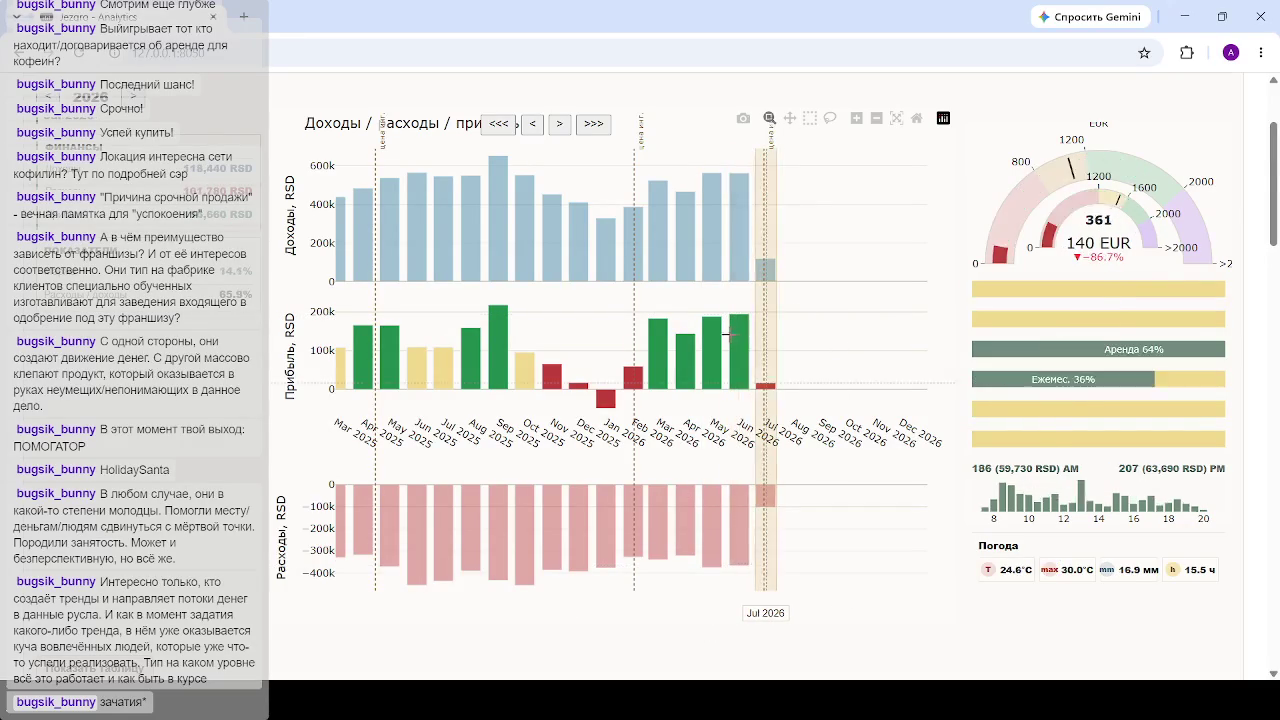
{"action": "left_click", "coordinate": [719, 318]}
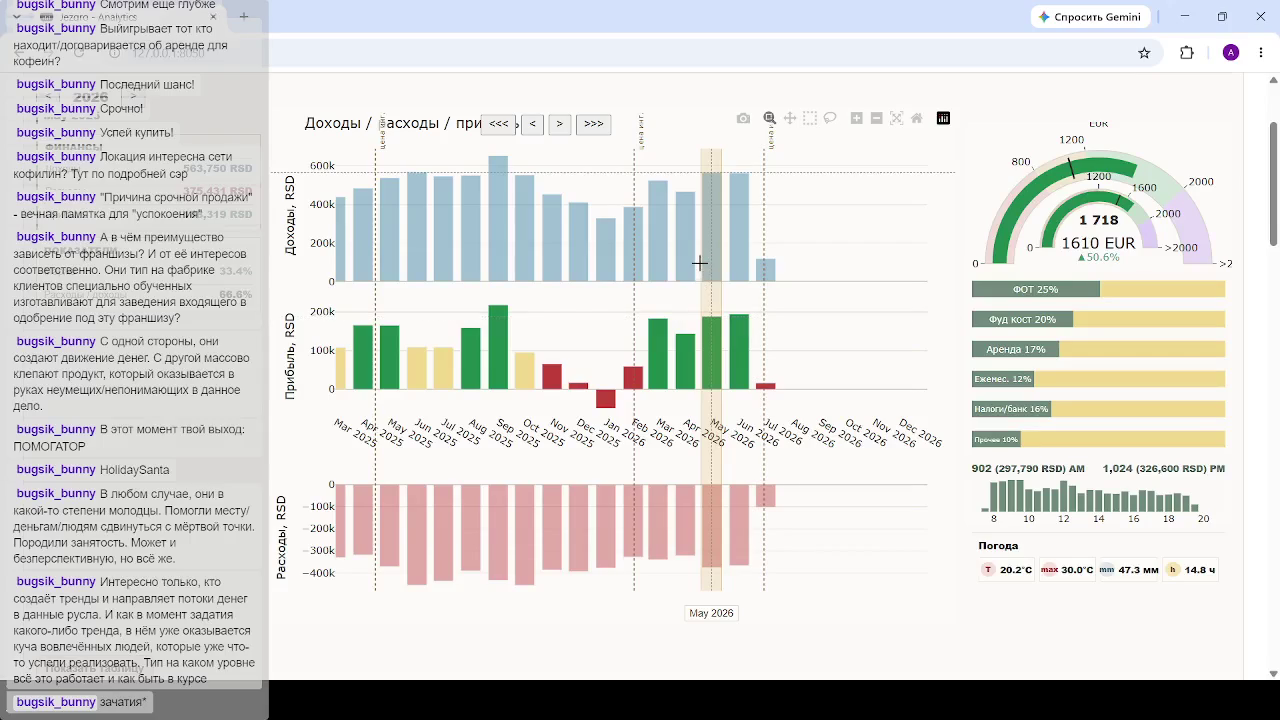
{"action": "left_click", "coordinate": [743, 244]}
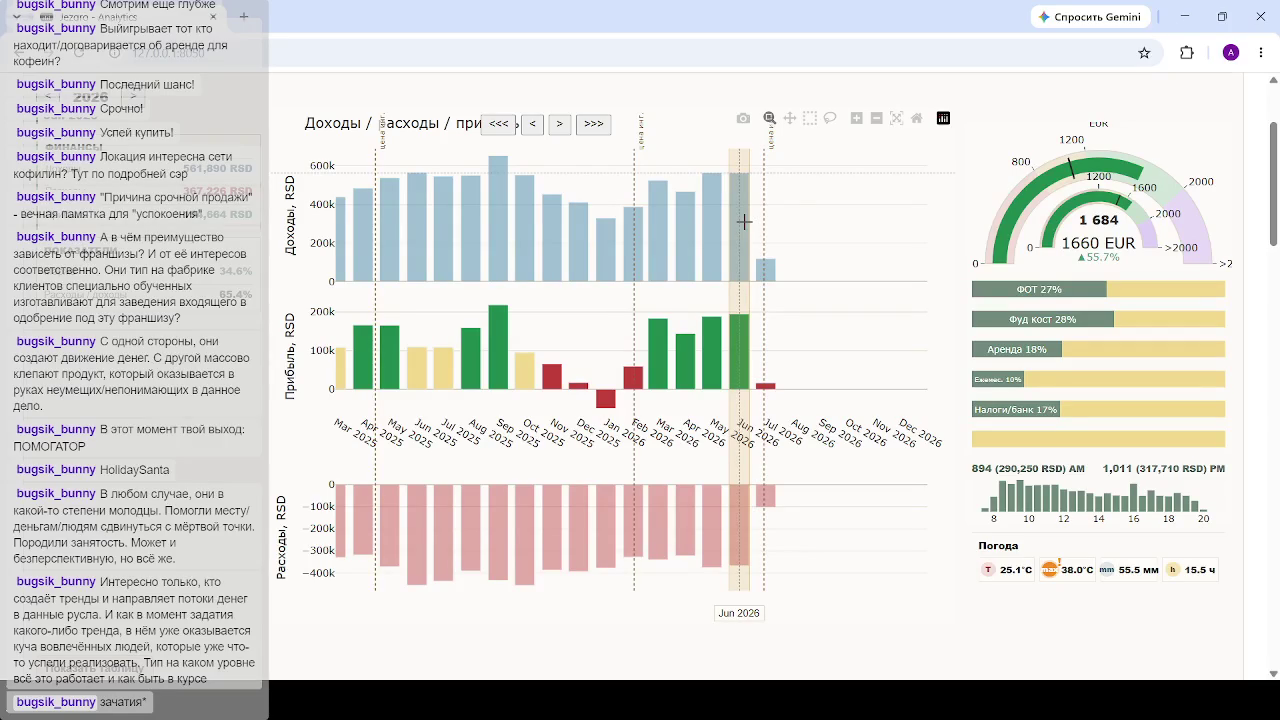
{"action": "left_click", "coordinate": [623, 165]}
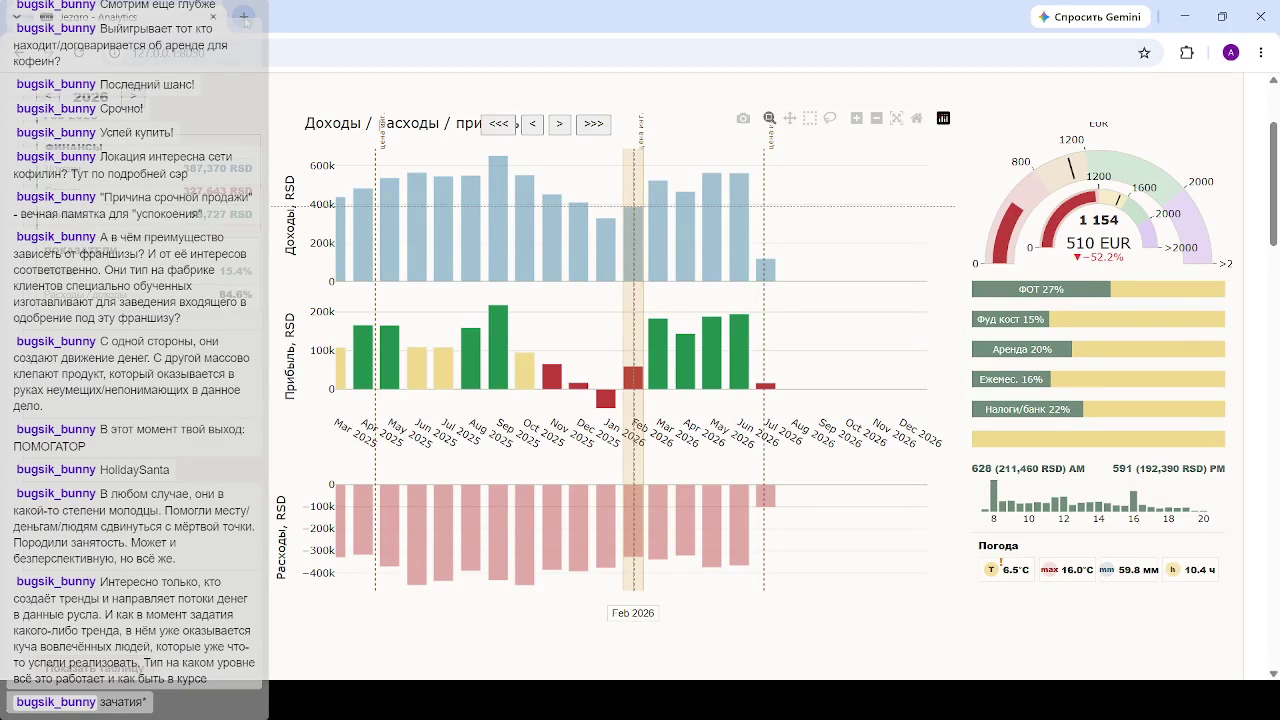
{"action": "left_click", "coordinate": [618, 263]}
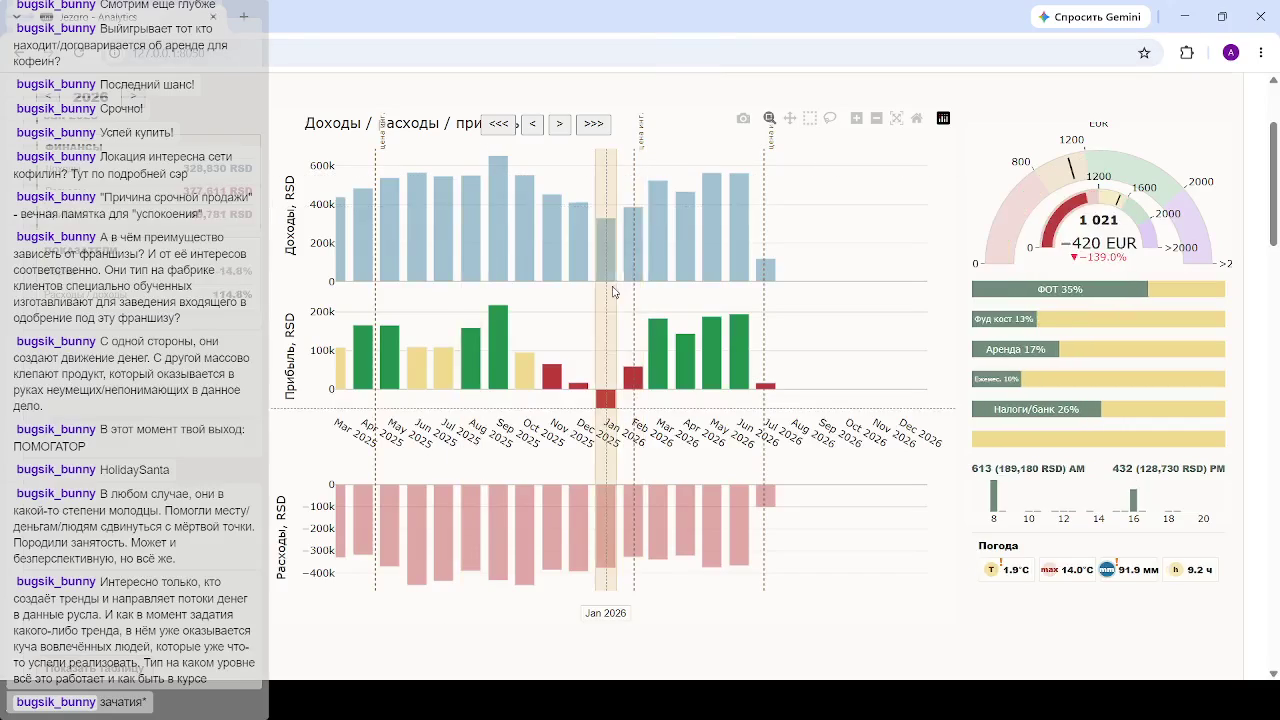
Step: Compare February 2026, December 2025, May and June 2026, ending on May 2026's year-over-year comparison
{"action": "left_click", "coordinate": [625, 262]}
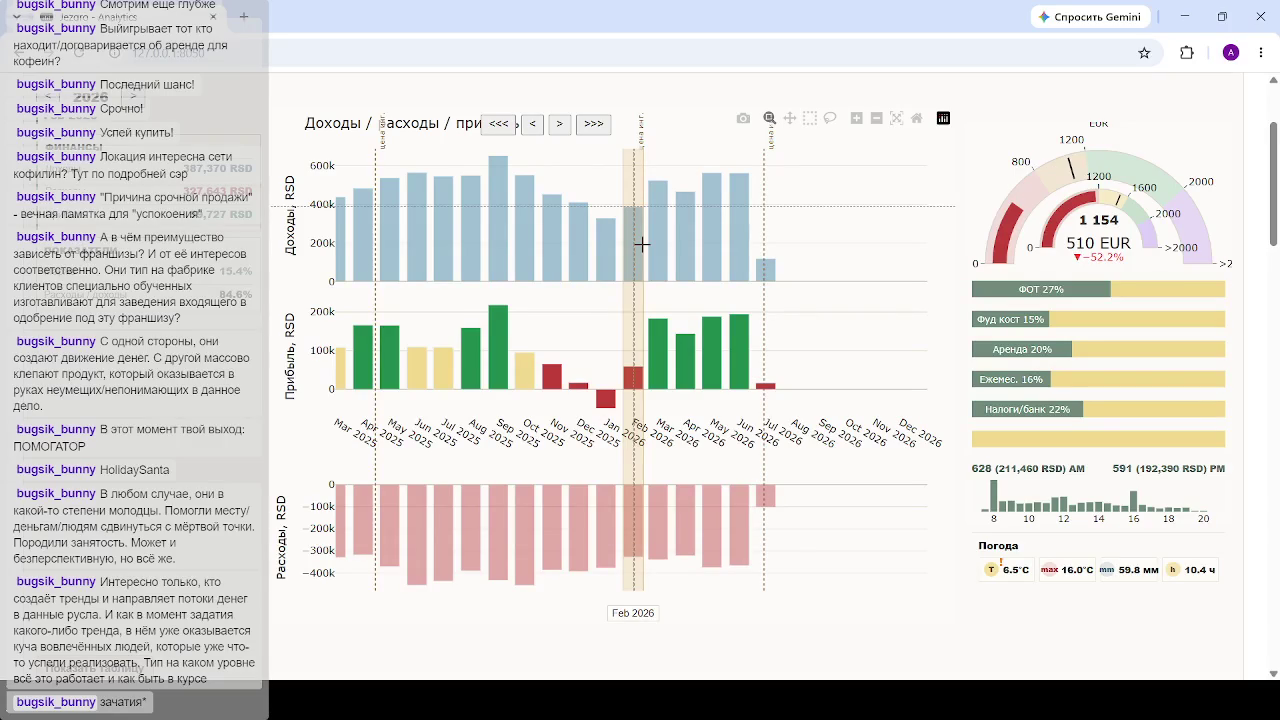
{"action": "left_click", "coordinate": [578, 240]}
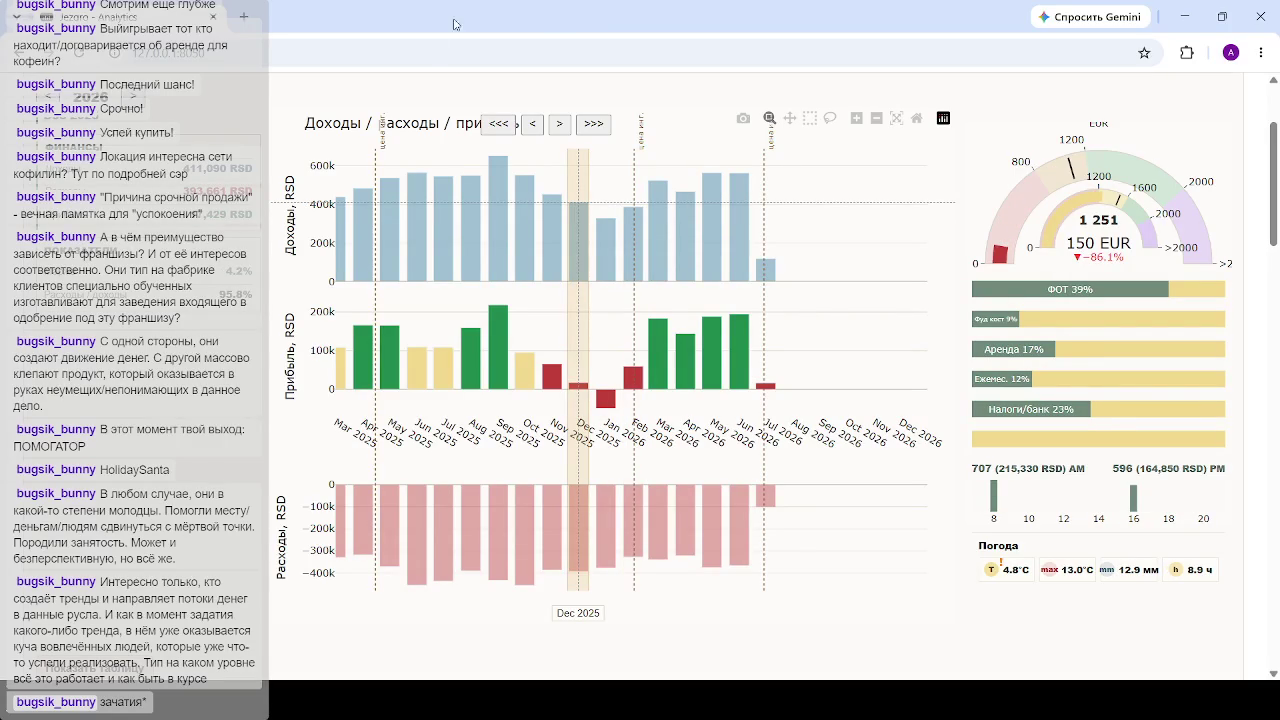
{"action": "left_click", "coordinate": [389, 138]}
{"action": "left_click", "coordinate": [741, 375]}
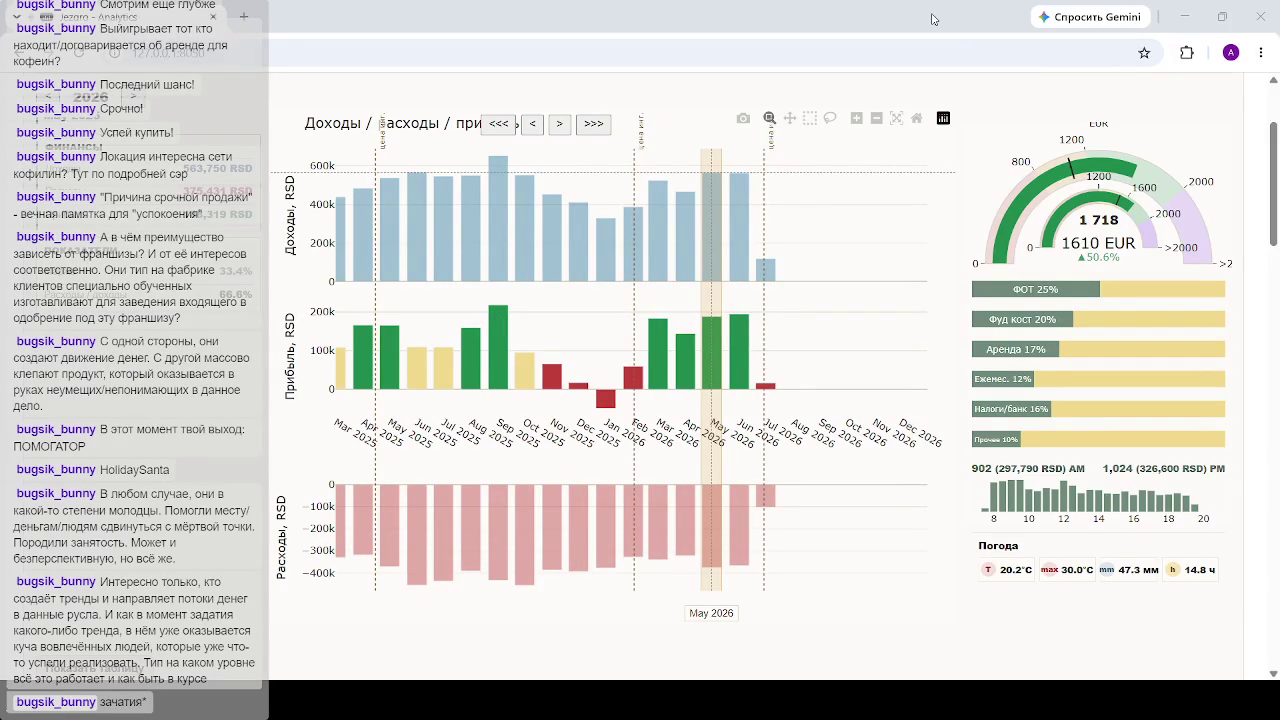
{"action": "left_click", "coordinate": [742, 332]}
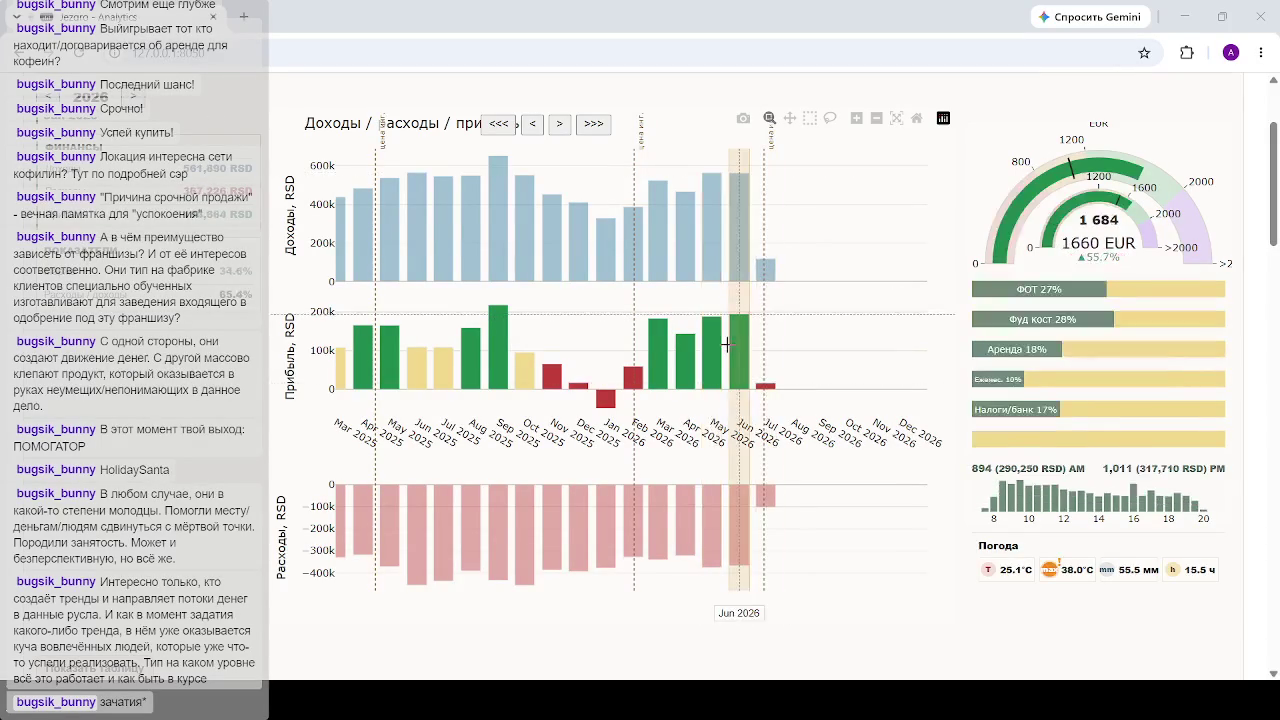
{"action": "left_click", "coordinate": [715, 346]}
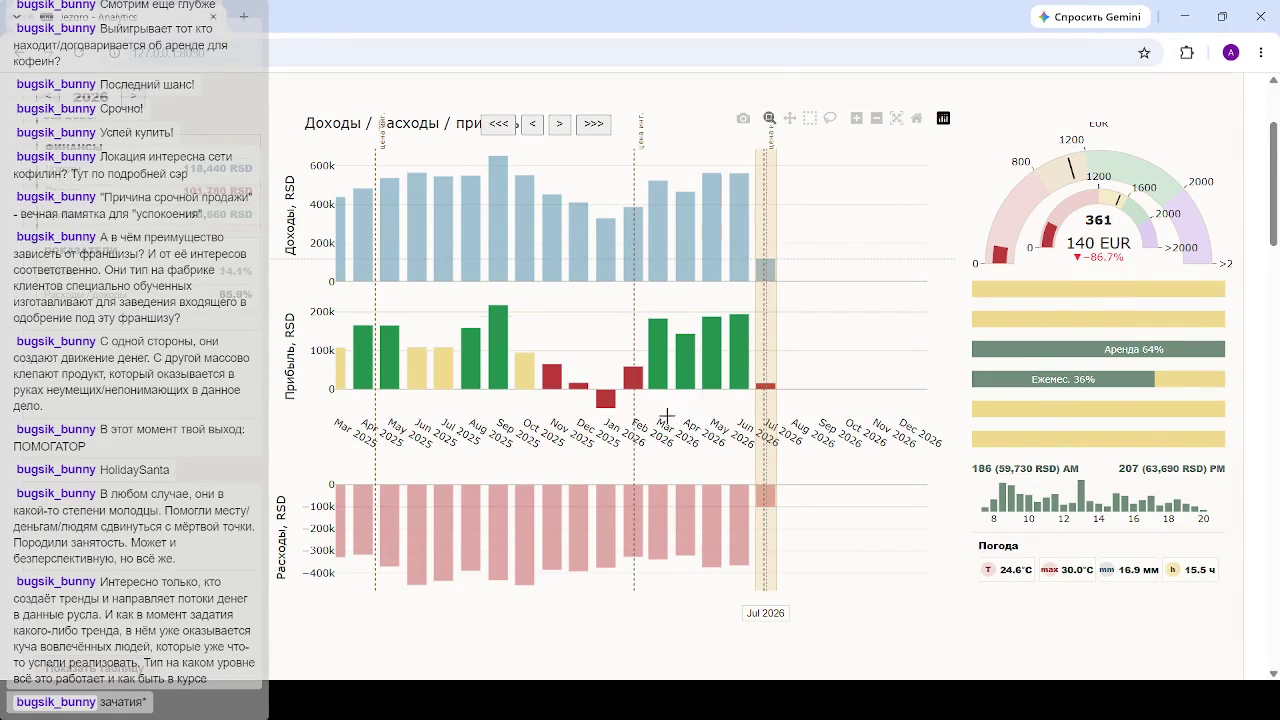
{"action": "left_click", "coordinate": [716, 344]}
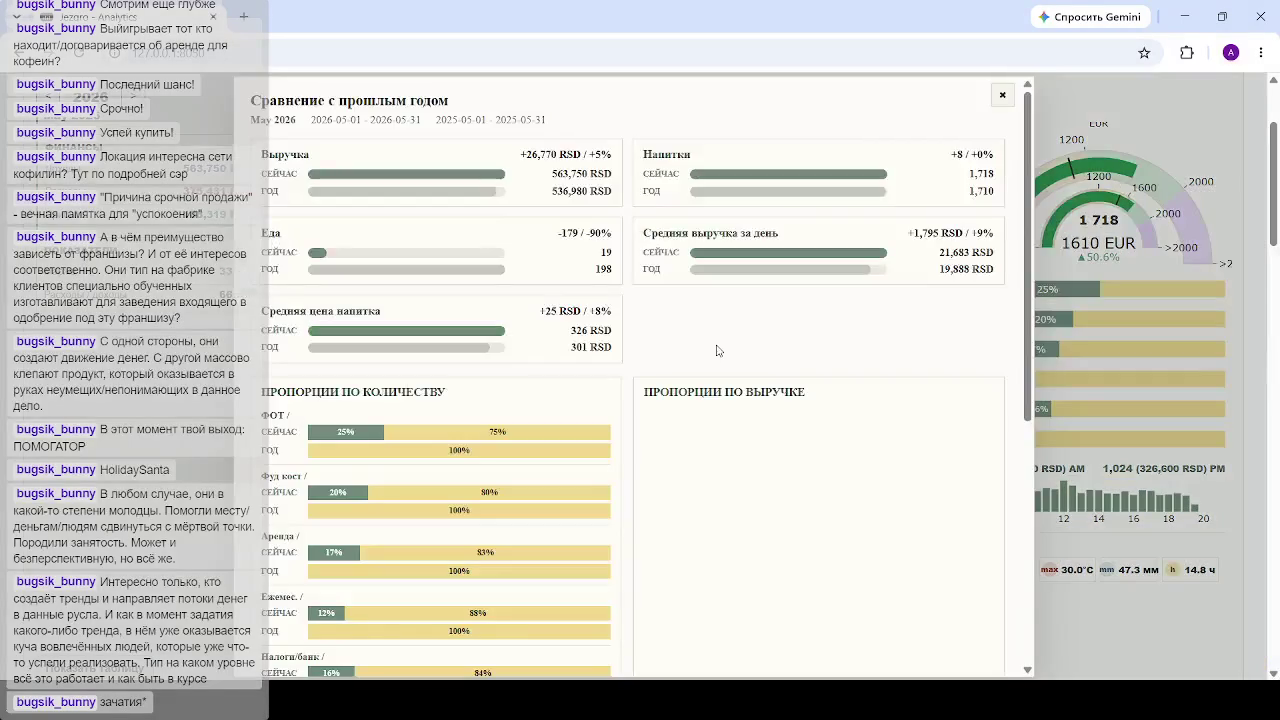
Step: Scroll through the May 2026 year-over-year comparison, then close it
{"action": "scroll", "coordinate": [732, 421], "scroll_direction": "down", "scroll_amount": 5}
{"action": "scroll", "coordinate": [730, 405], "scroll_direction": "up", "scroll_amount": 4}
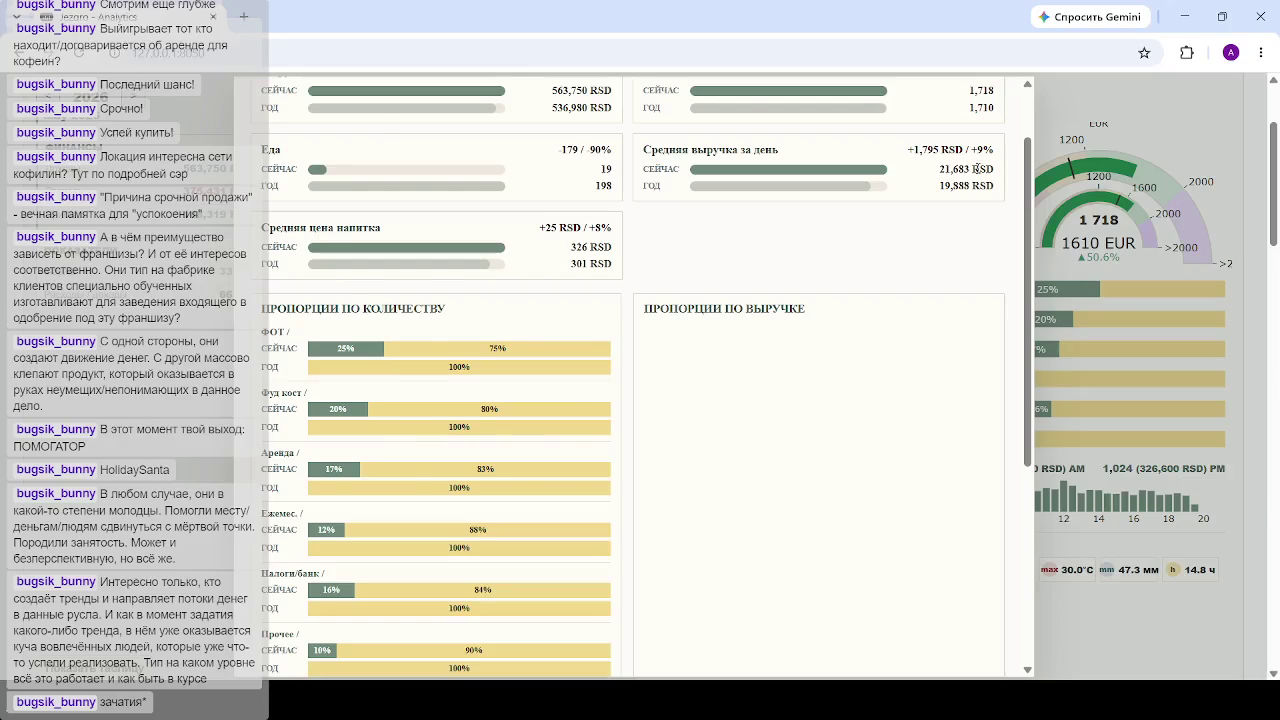
{"action": "key", "text": "Escape"}
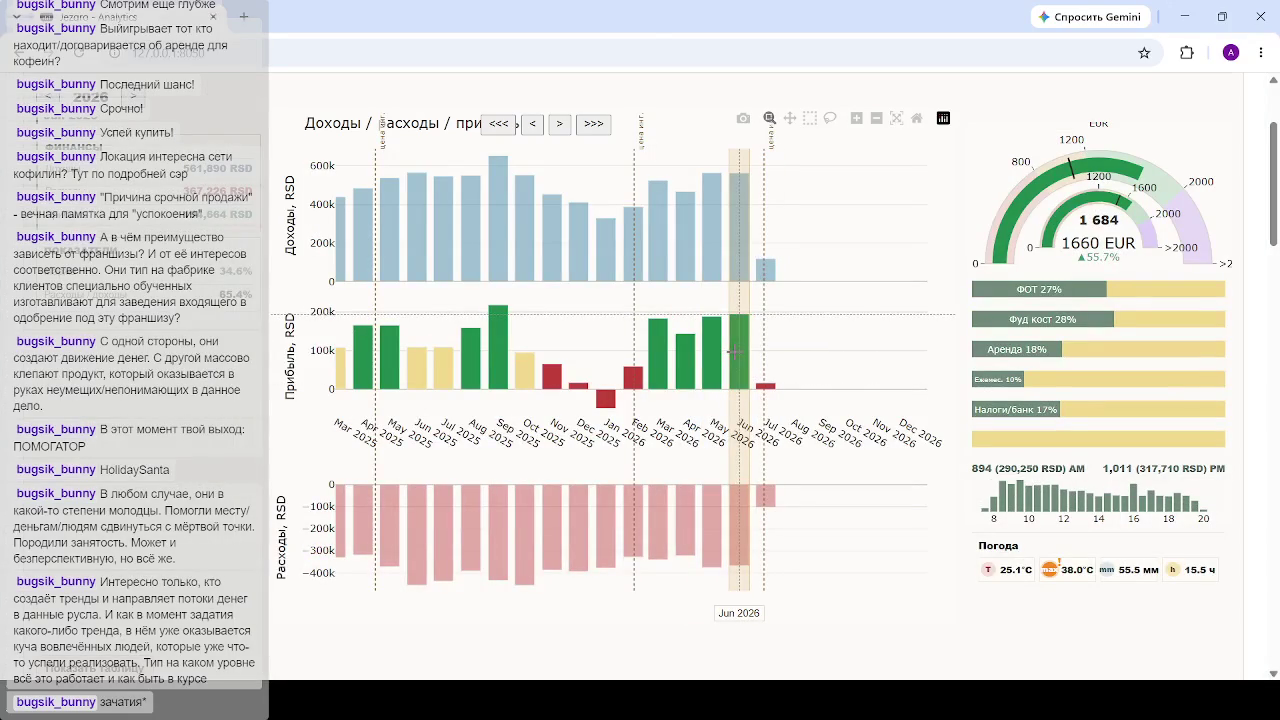
Step: Review June 2026's year-over-year comparison and close it to return to the monthly charts
{"action": "left_click", "coordinate": [733, 352]}
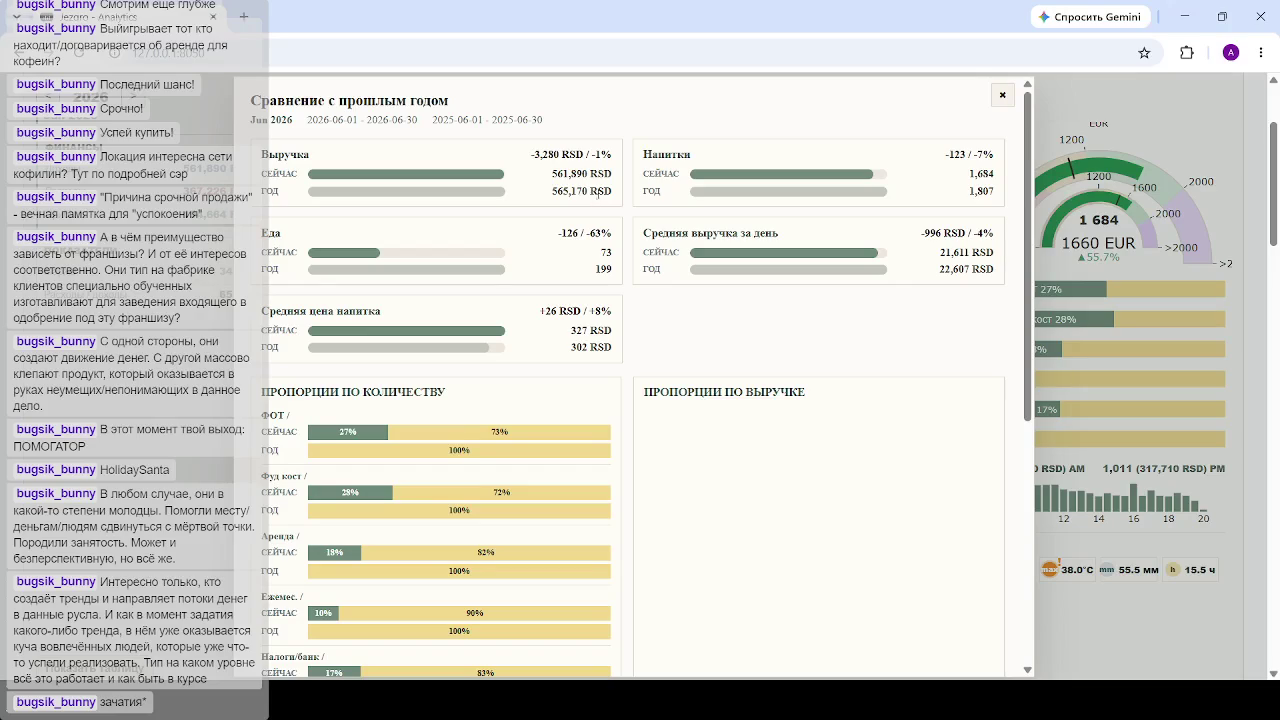
{"action": "key", "text": "Escape"}
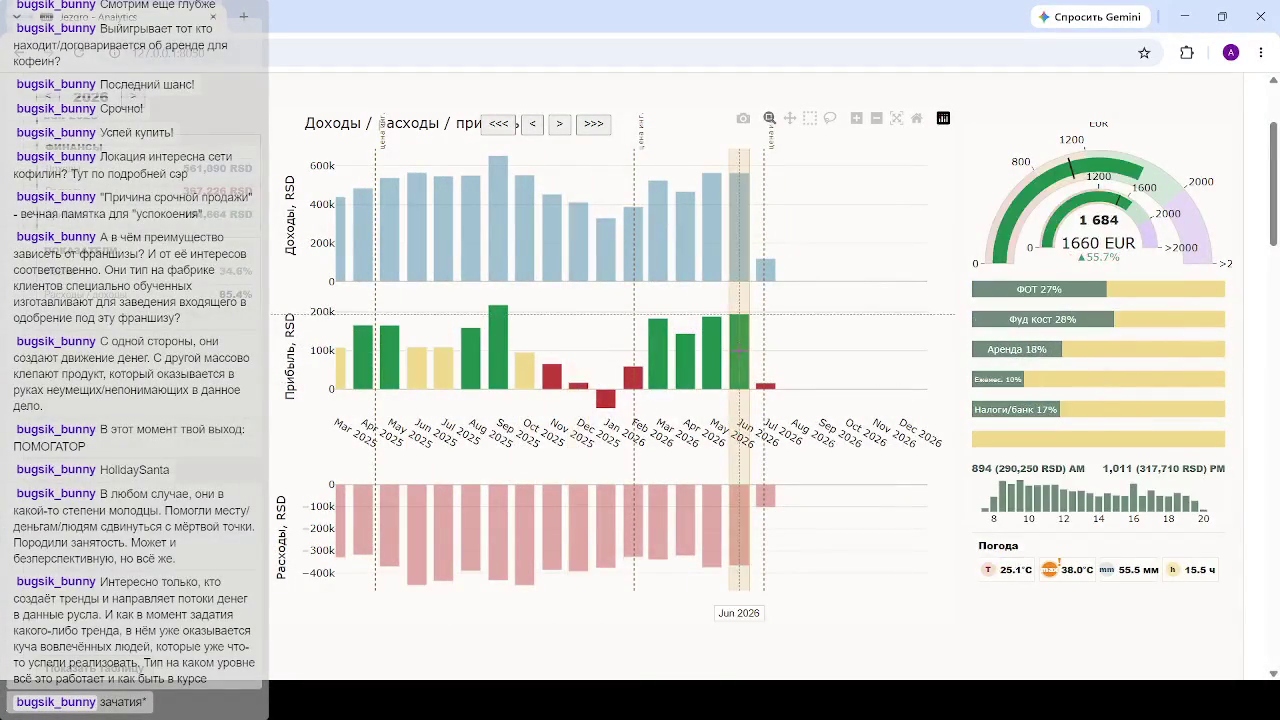
{"action": "left_click", "coordinate": [743, 362]}
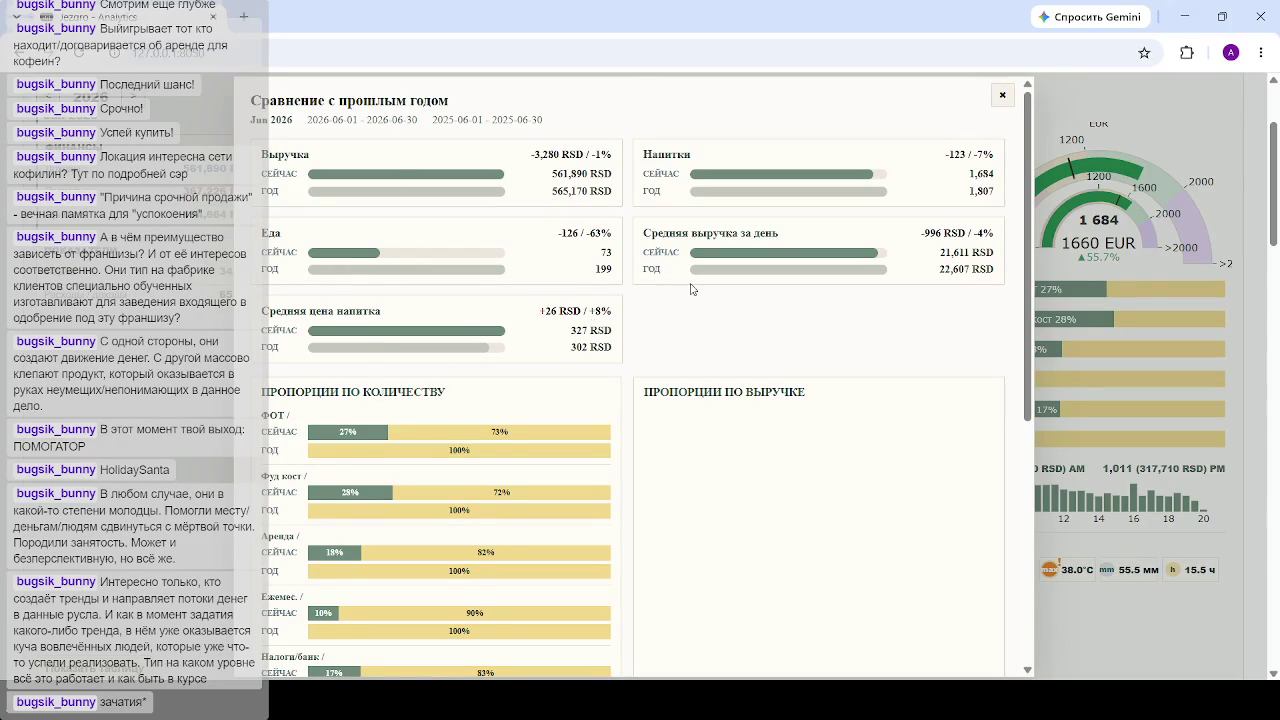
{"action": "scroll", "coordinate": [690, 290], "scroll_direction": "down", "scroll_amount": 5}
{"action": "scroll", "coordinate": [694, 293], "scroll_direction": "up", "scroll_amount": 5}
{"action": "key", "text": "Escape"}
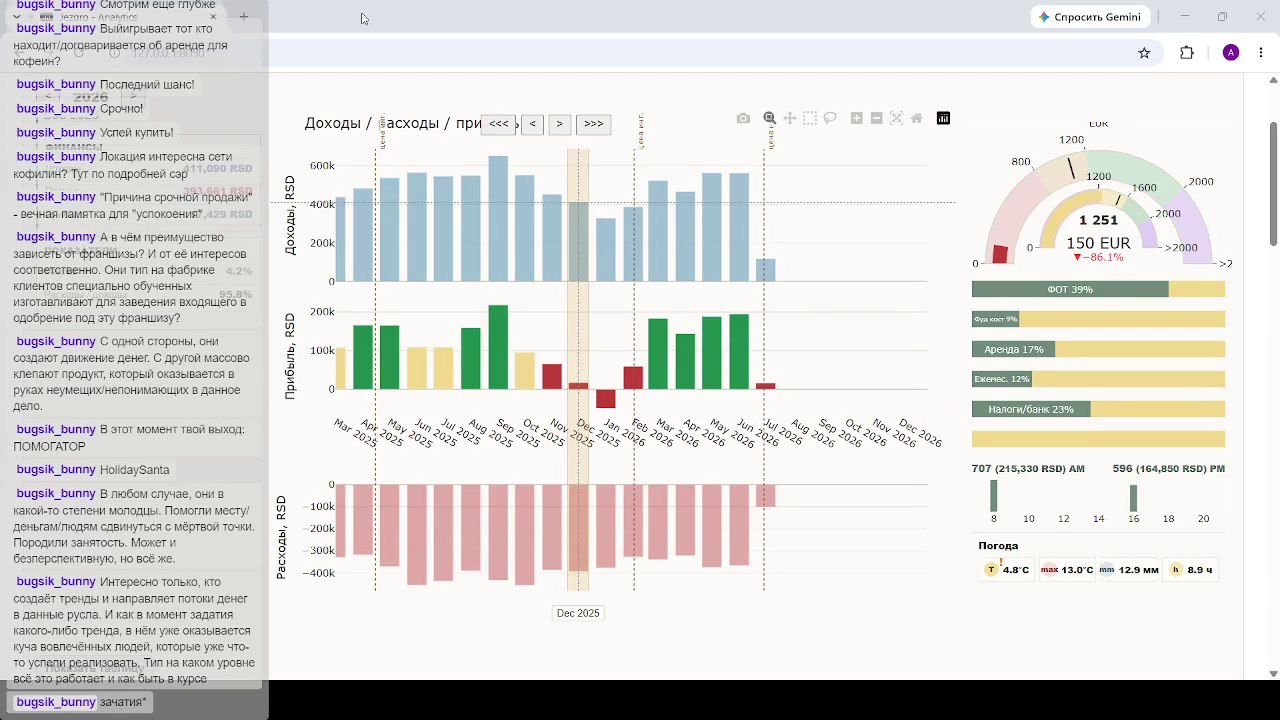
Step: Show September 2025 figures, then open a new browser tab and close it again
{"action": "left_click", "coordinate": [508, 355]}
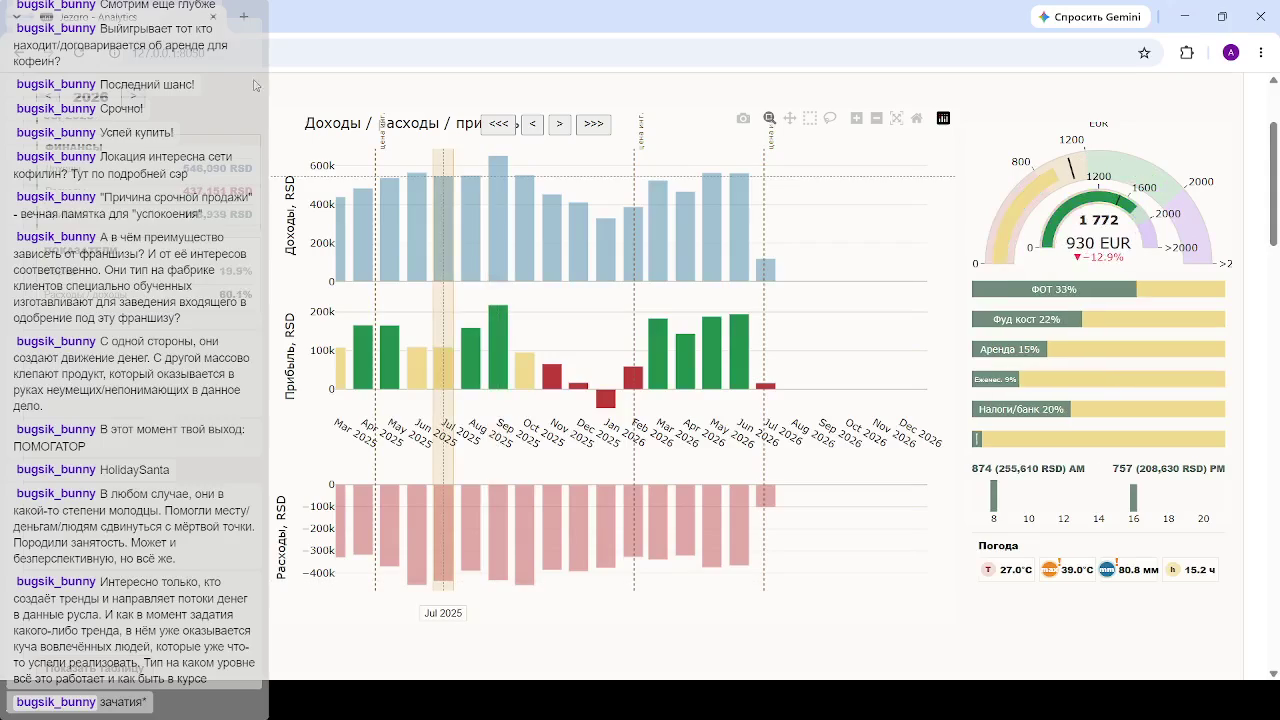
{"action": "left_click", "coordinate": [243, 16]}
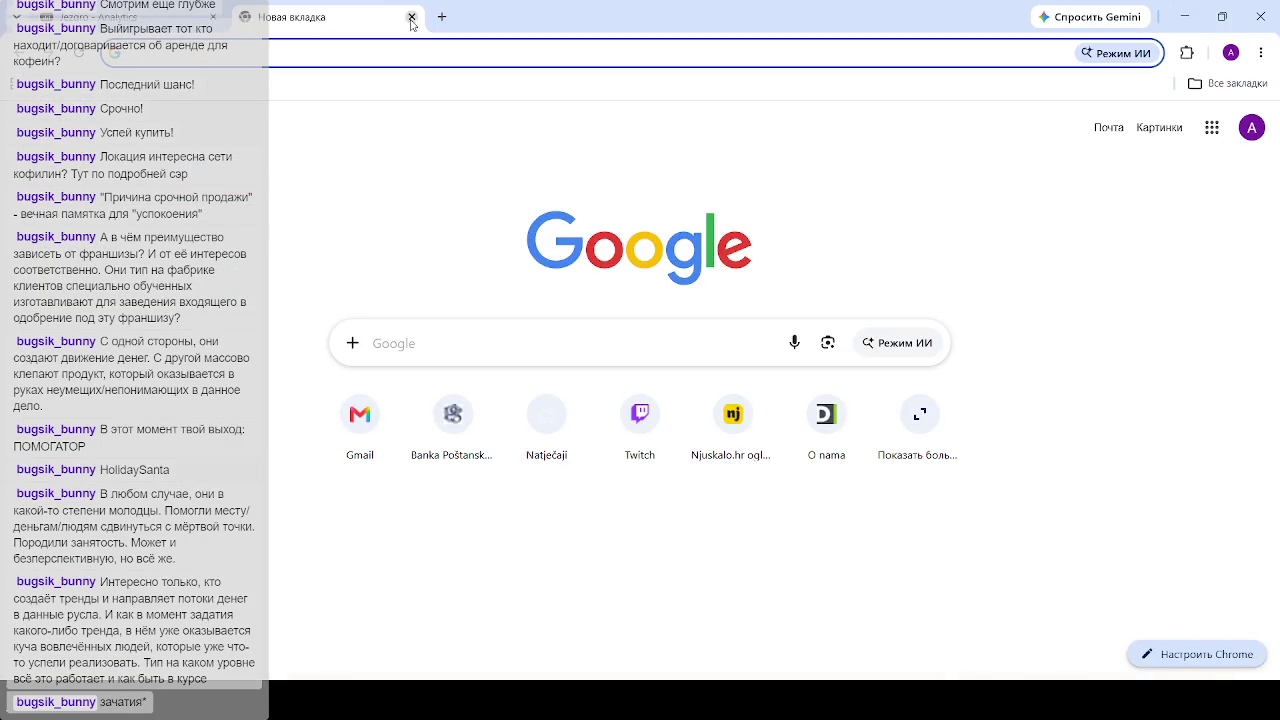
{"action": "left_click", "coordinate": [411, 17]}
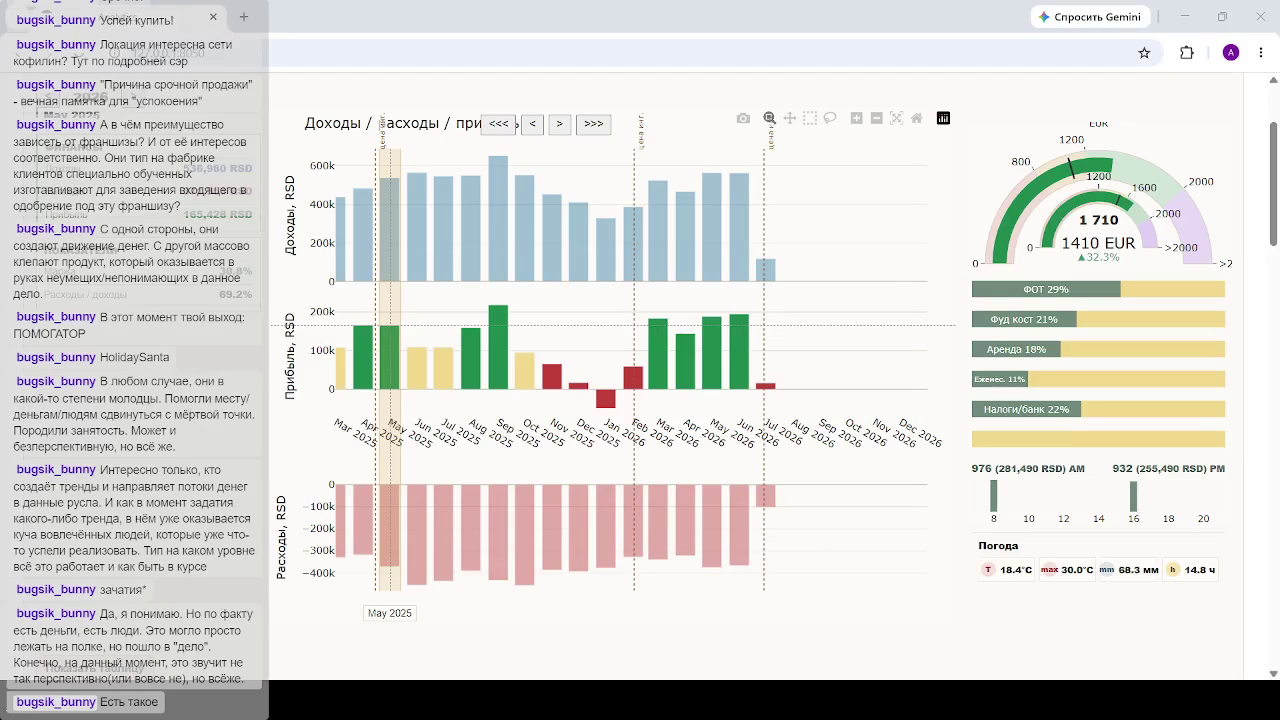
Step: Load October 2025 figures into the gauges: 1 752 and 810 EUR, payroll 34%
{"action": "left_click", "coordinate": [532, 488]}
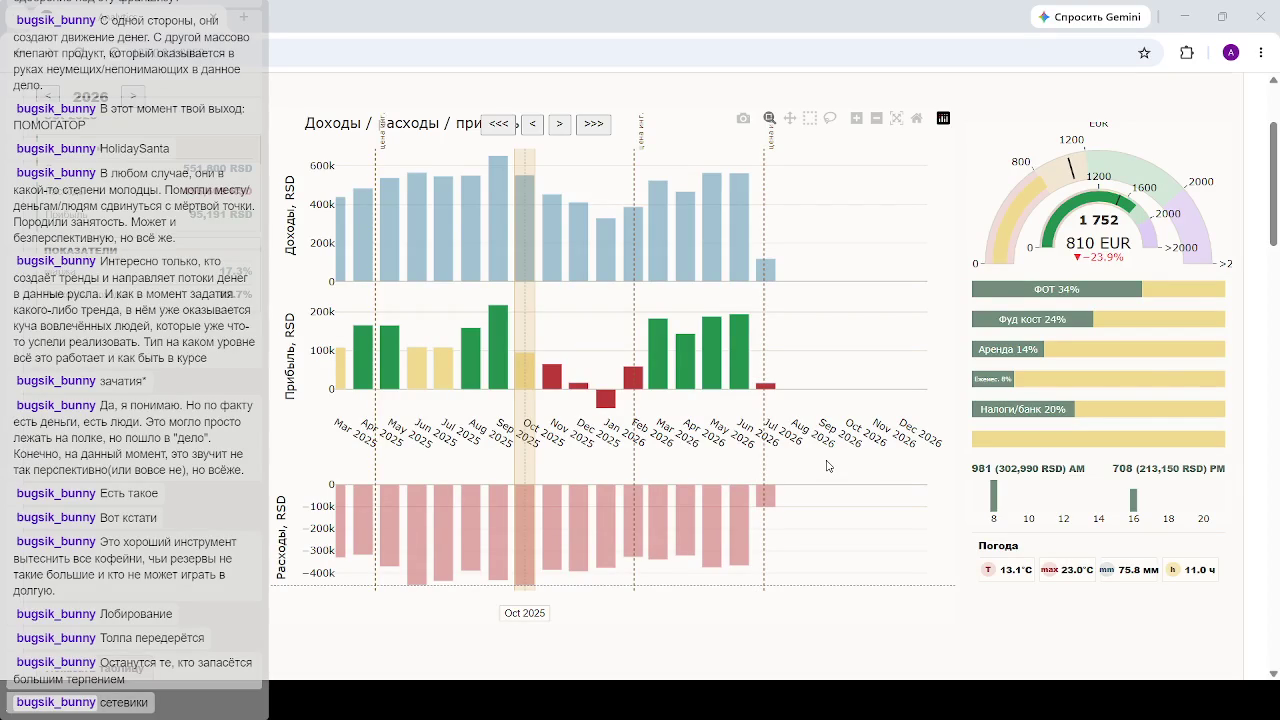
Step: Select the Jul 2026 column to load its gauge and side-panel figures
{"action": "left_click", "coordinate": [768, 510]}
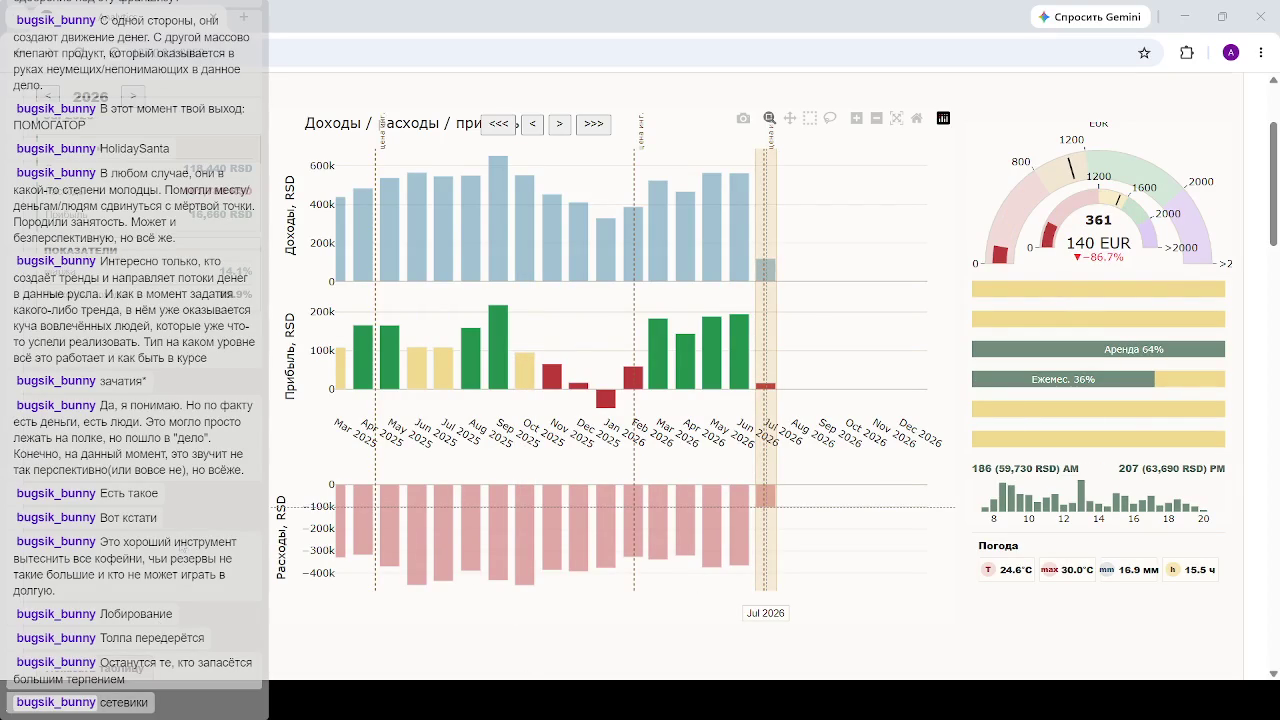
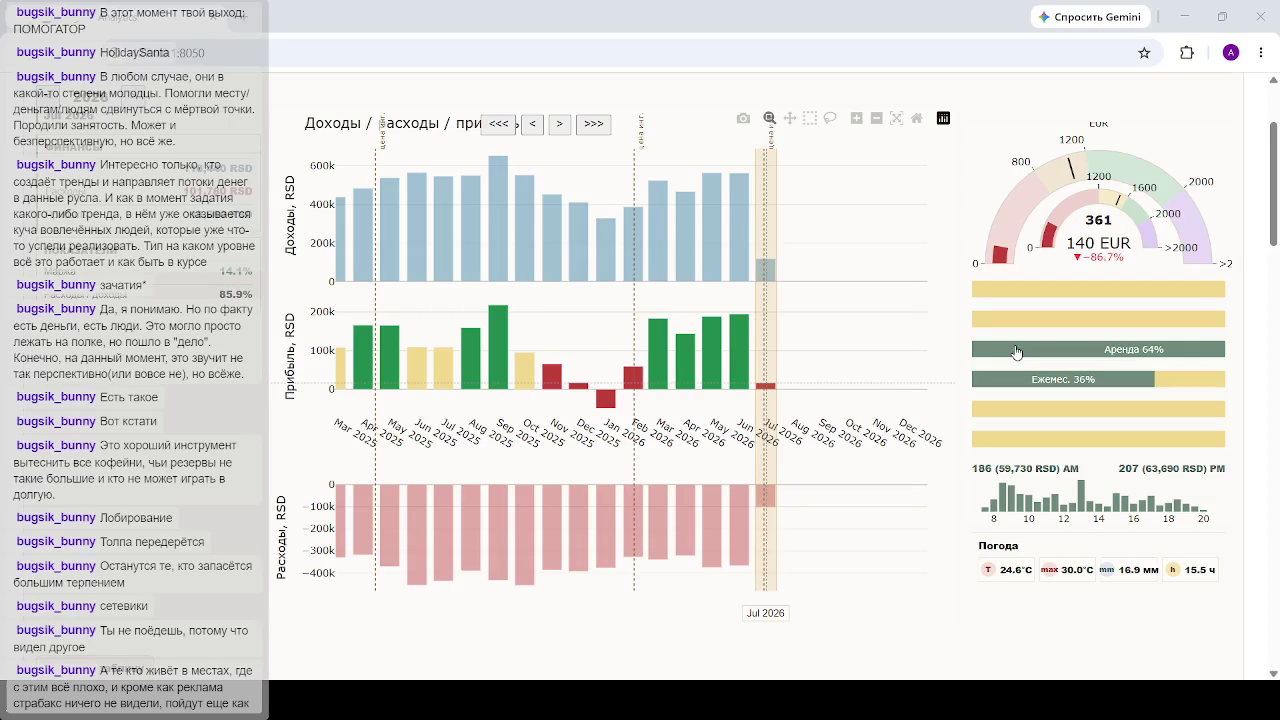
Step: Select June 2026, then October 2025, in the income/profit/expense chart
{"action": "left_click", "coordinate": [739, 290]}
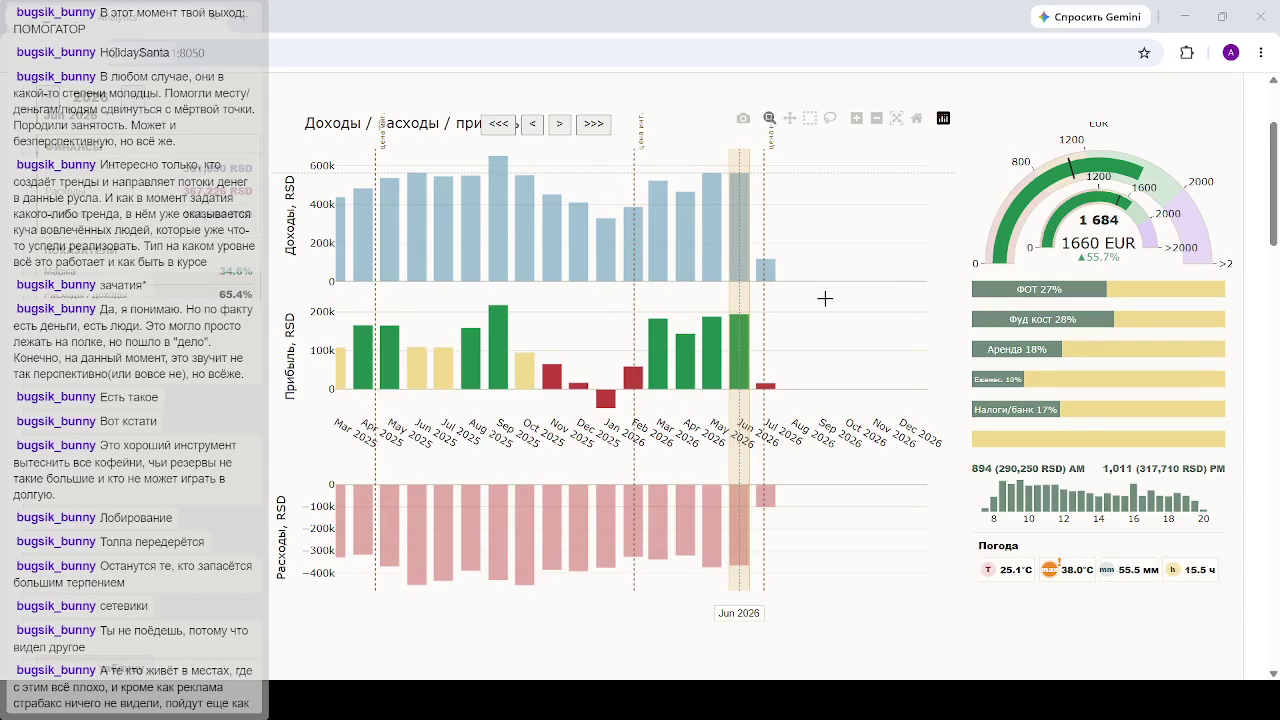
{"action": "left_click", "coordinate": [524, 383]}
Step: Select December 2025 in the chart, then open a new blank Chrome tab
{"action": "left_click", "coordinate": [578, 383]}
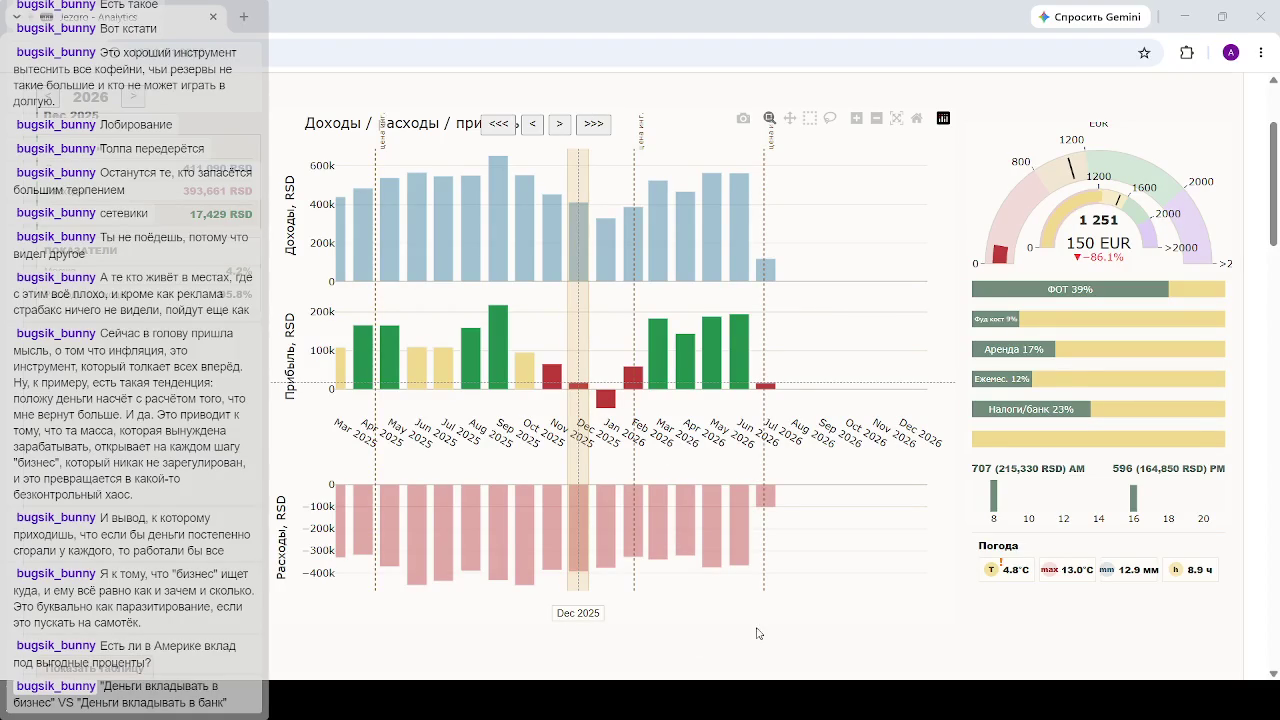
{"action": "left_click", "coordinate": [245, 14]}
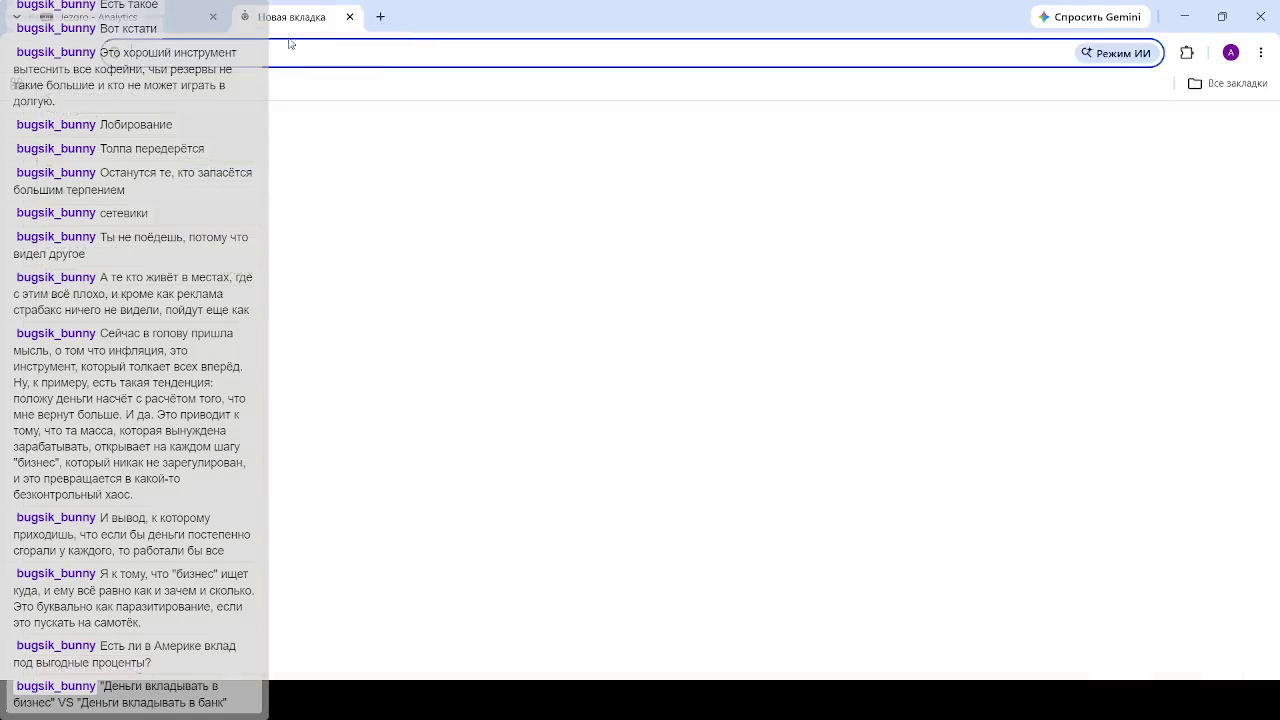
Step: Search Google for 'процент по вкладам страны европы' from the address bar
{"action": "left_click", "coordinate": [402, 76]}
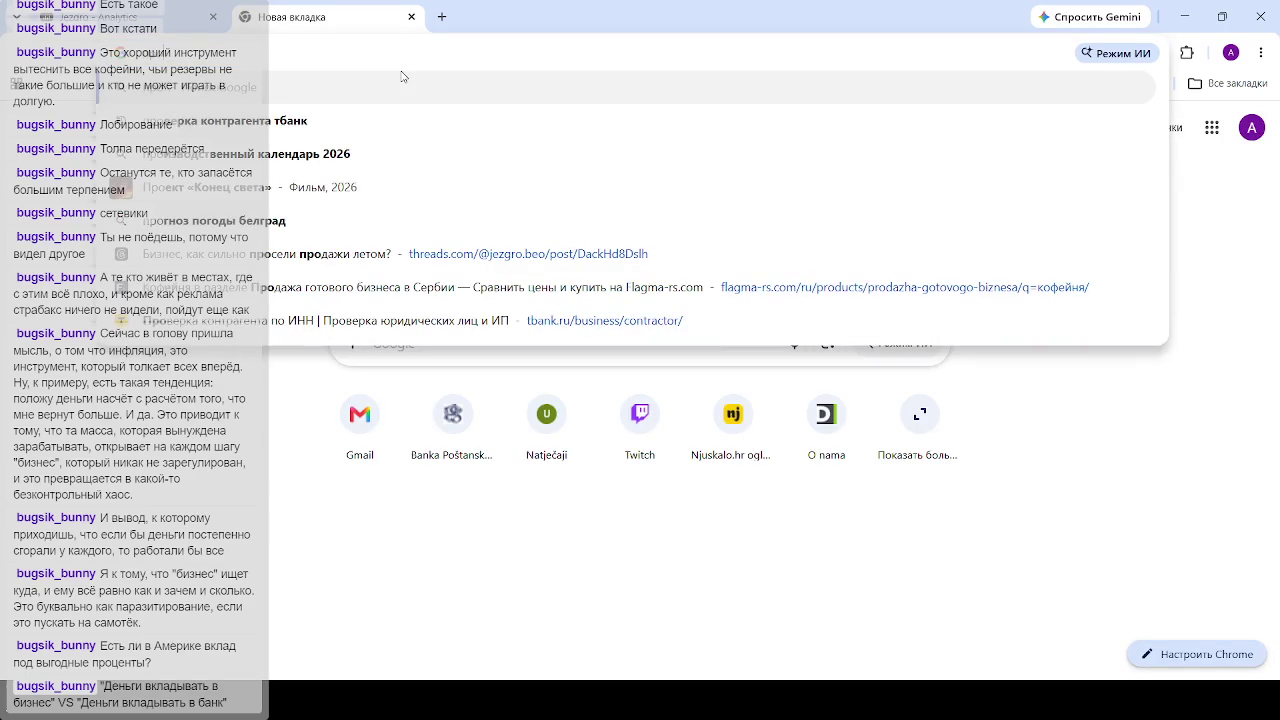
{"action": "type", "text": "процент по "}
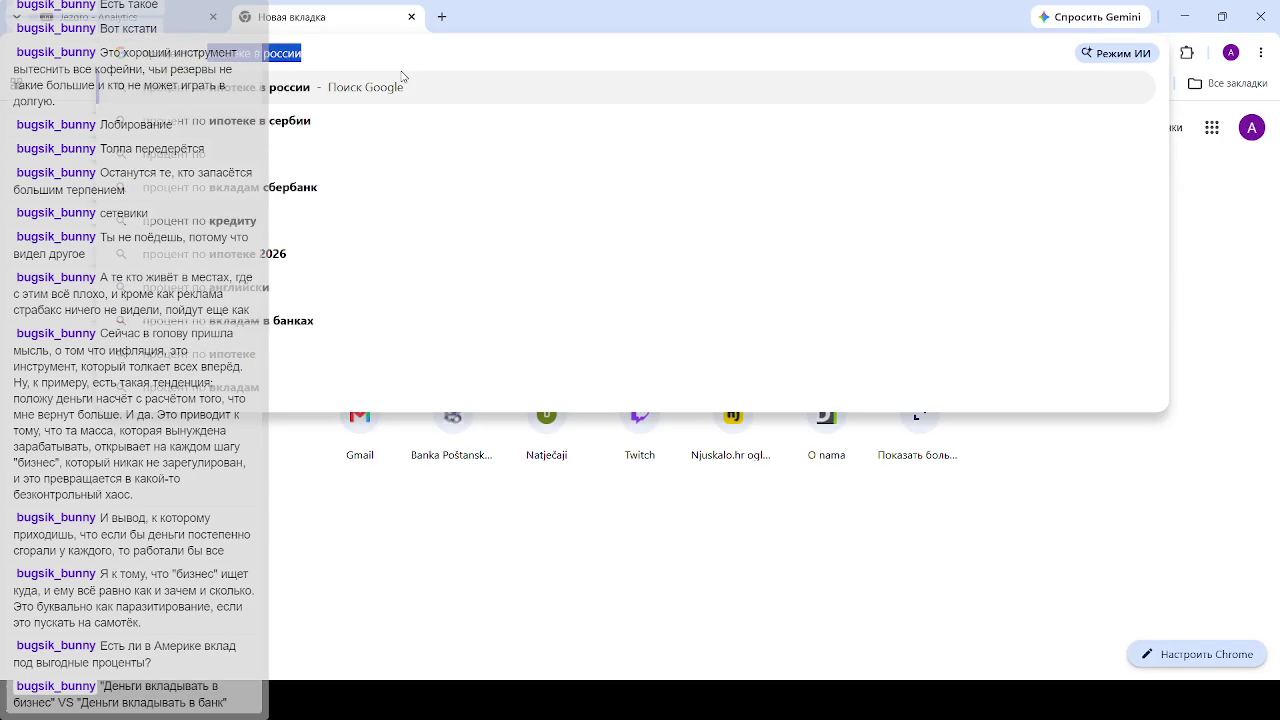
{"action": "type", "text": "вкладам страны ев"}
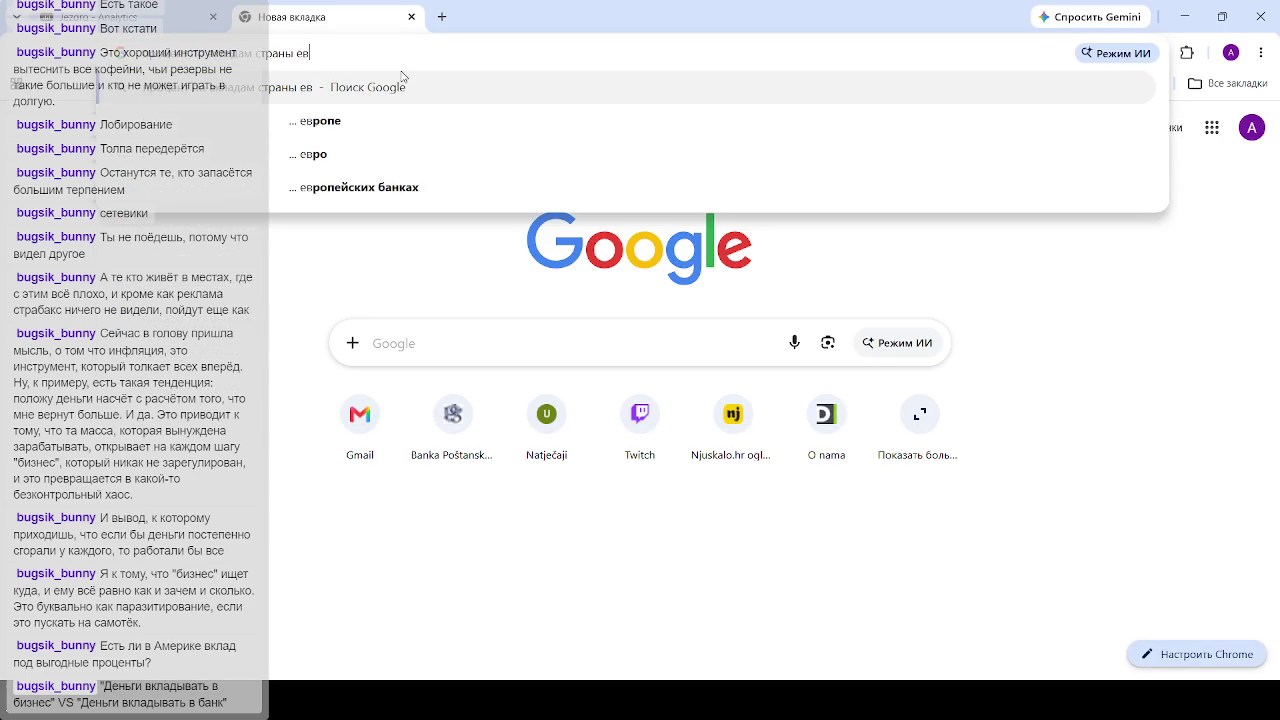
{"action": "type", "text": "ропы"}
{"action": "key", "text": "Return"}
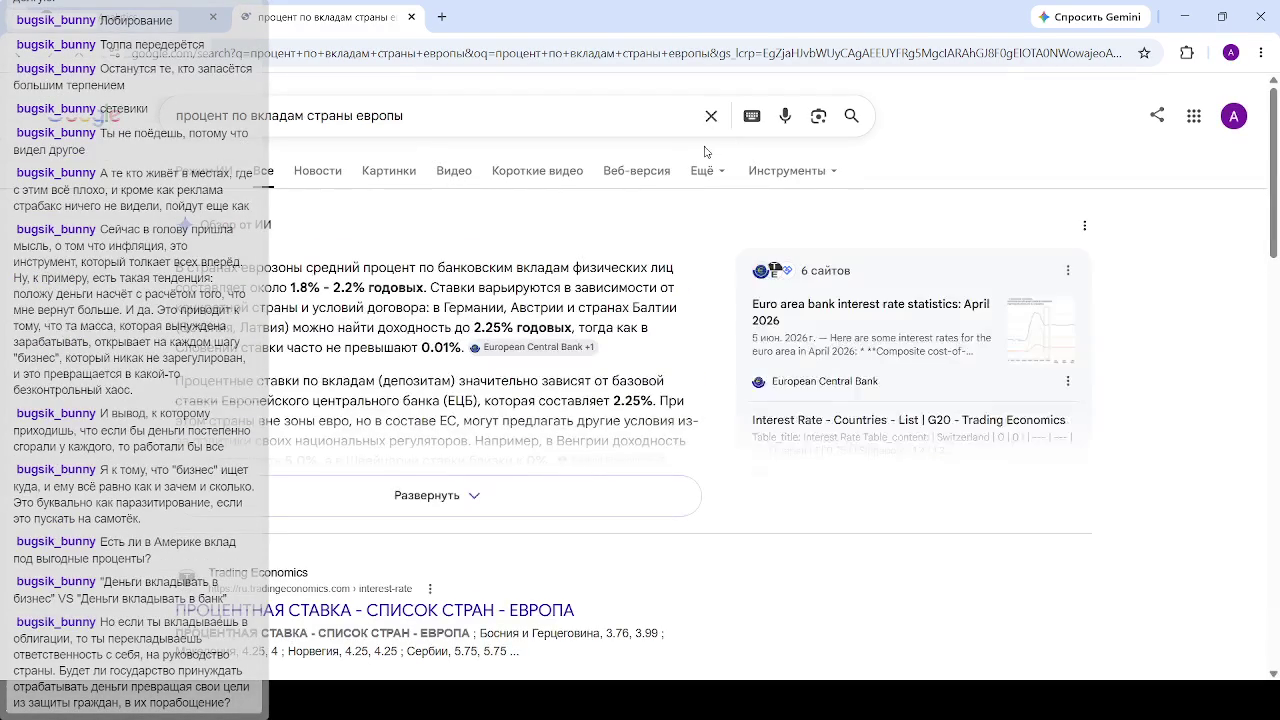
{"action": "mouse_move", "coordinate": [270, 288]}
{"action": "left_mouse_down"}
{"action": "mouse_move", "coordinate": [468, 288]}
{"action": "mouse_move", "coordinate": [444, 288]}
{"action": "left_mouse_up"}
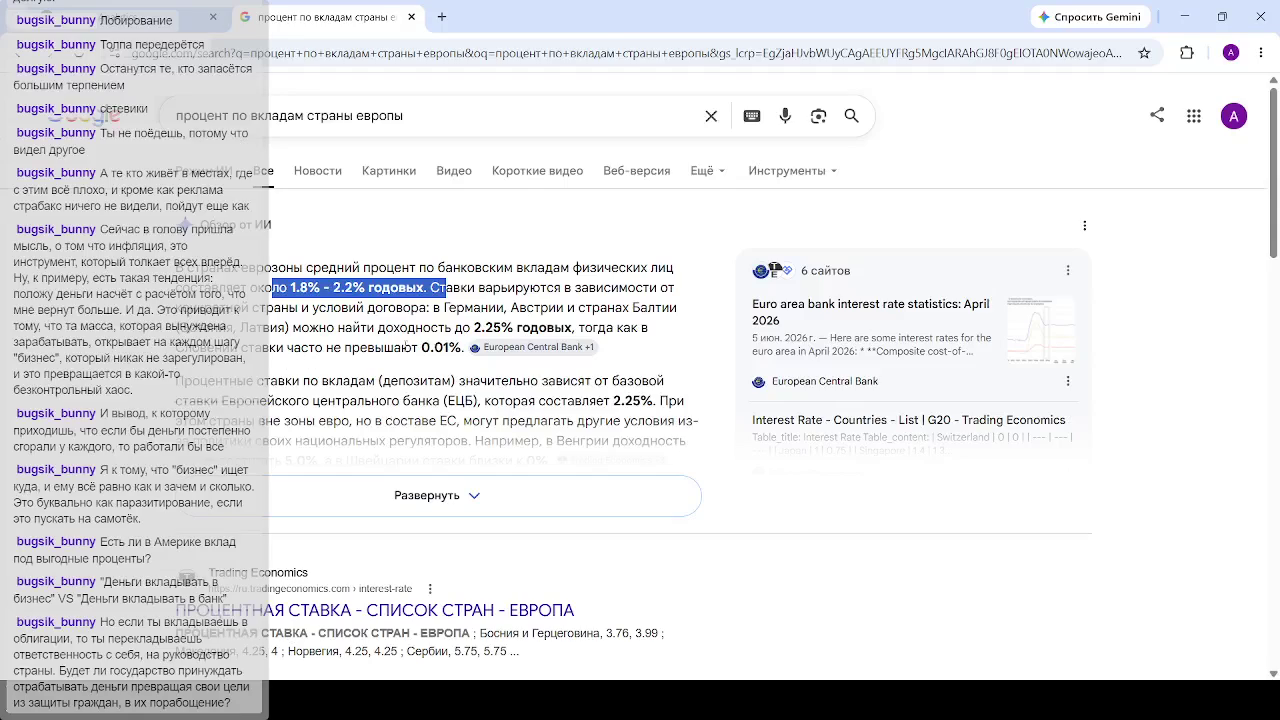
{"action": "left_click_drag", "start_coordinate": [458, 347], "coordinate": [386, 347]}
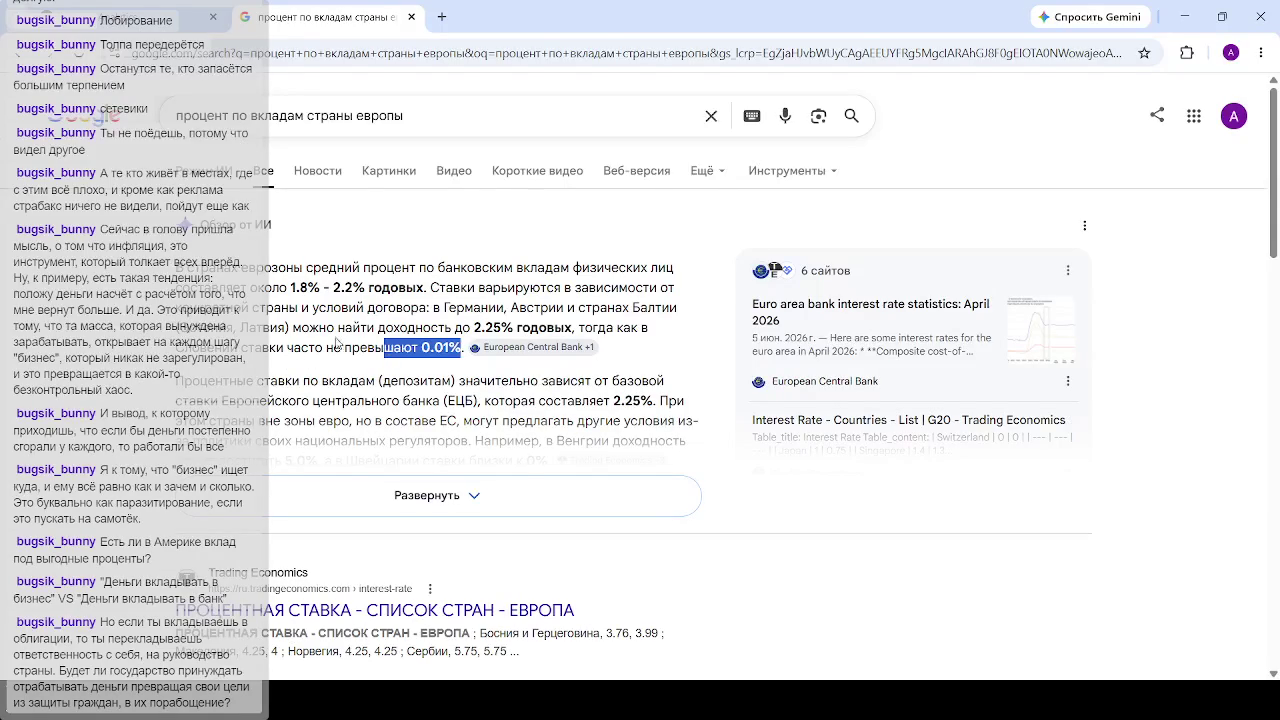
{"action": "left_click", "coordinate": [331, 343]}
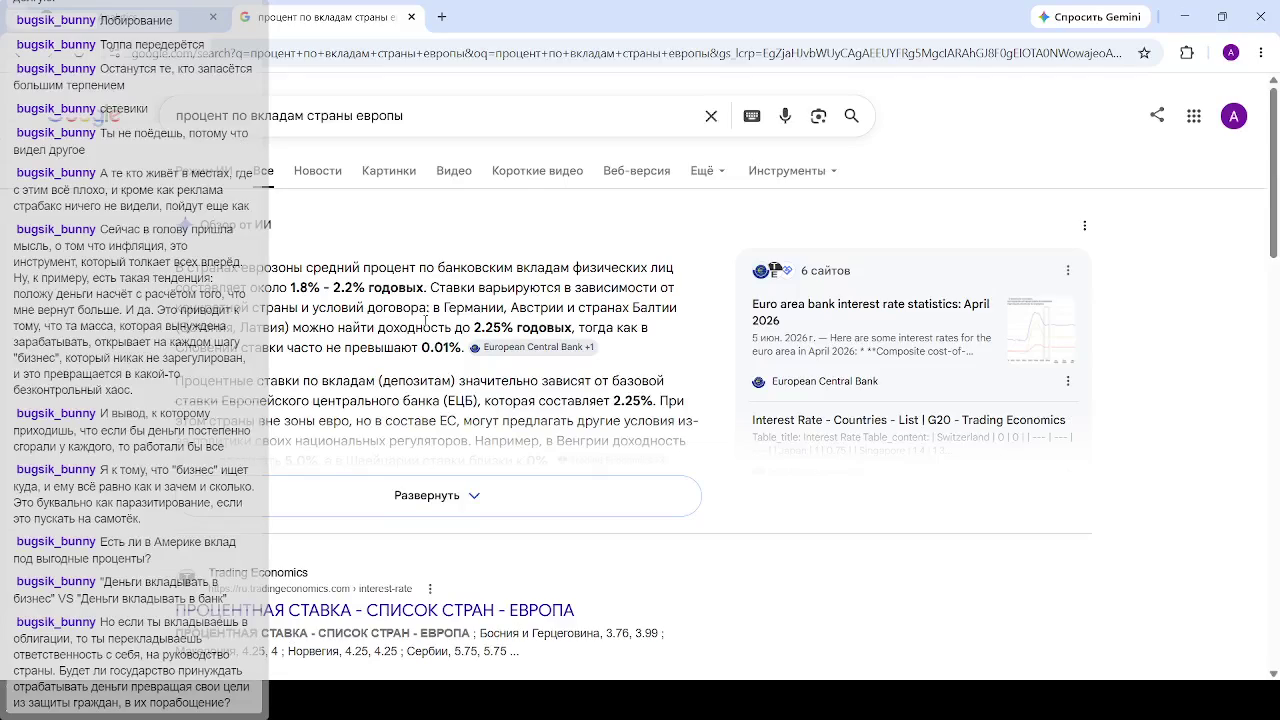
{"action": "scroll", "coordinate": [416, 343], "scroll_direction": "down", "scroll_amount": 1}
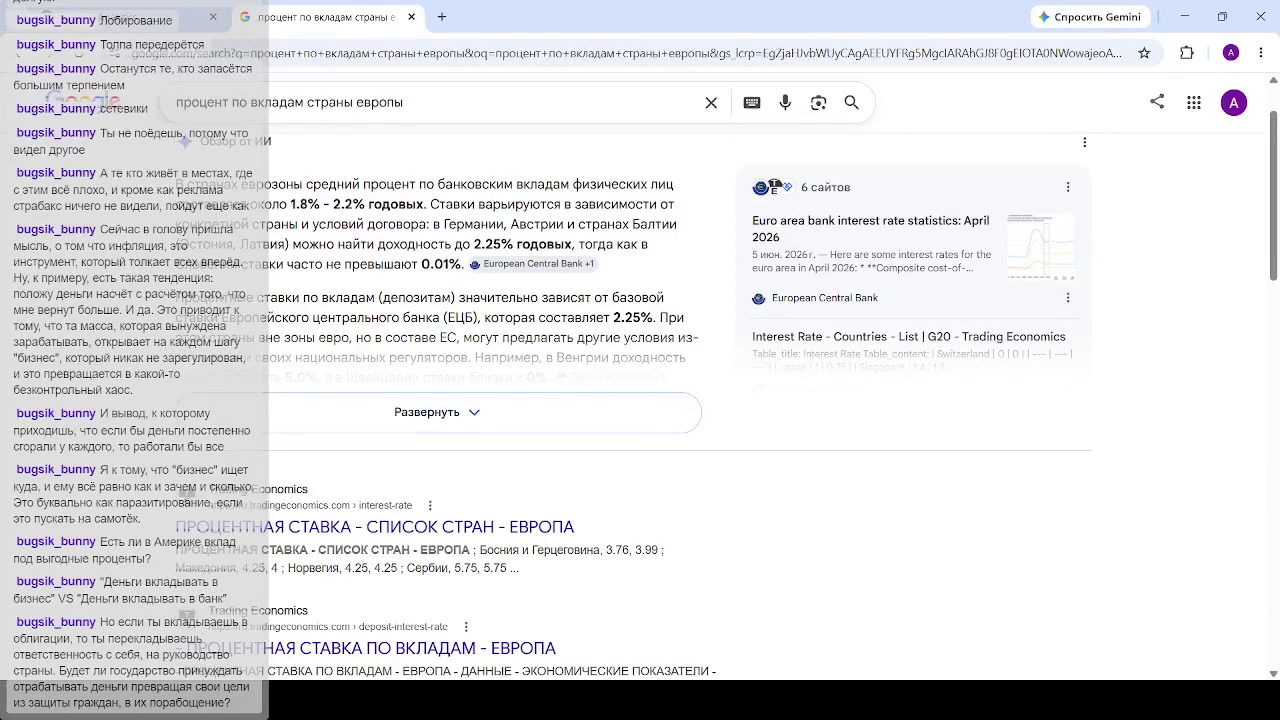
Step: Switch back to the localhost Dash finance dashboard tab
{"action": "left_click", "coordinate": [127, 31]}
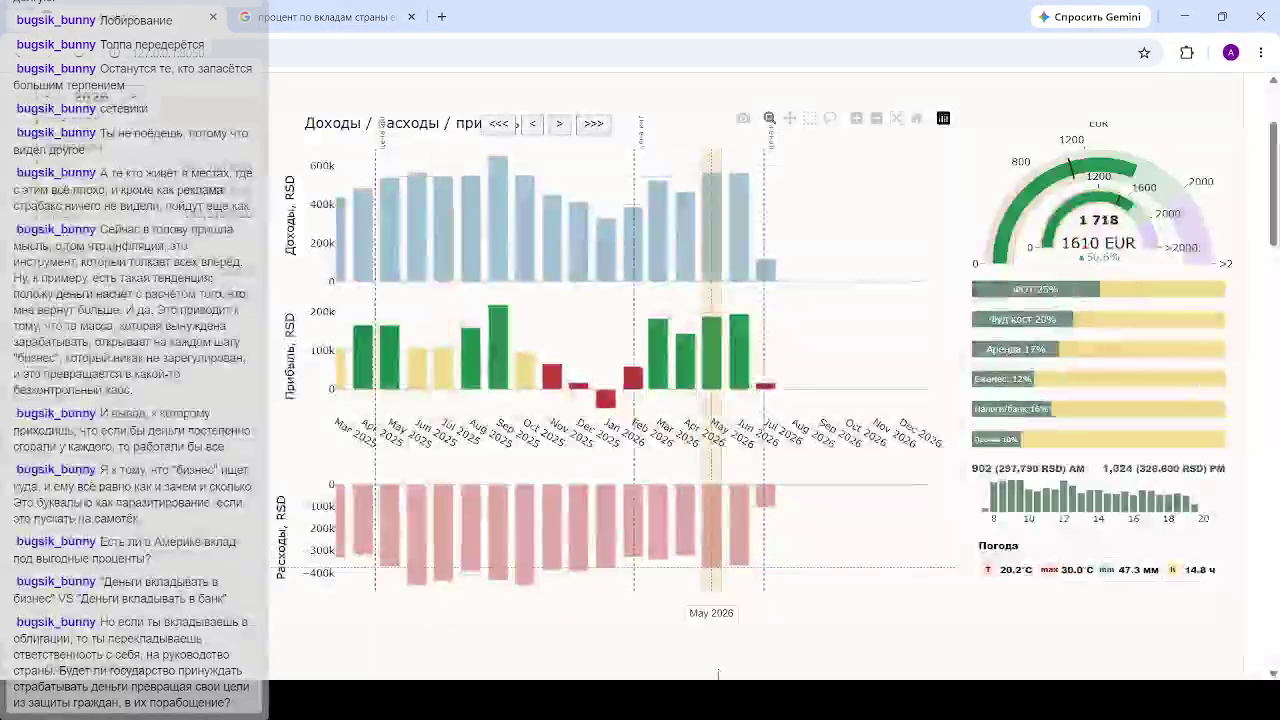